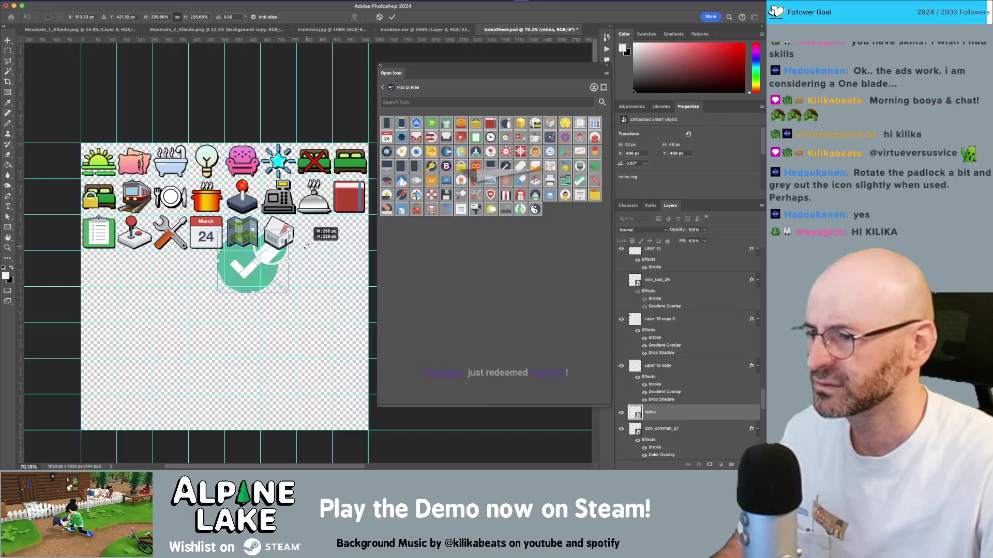
# Commit the enlarged green checkmark, then delete its layer from the sheet
pyautogui.press('Return')
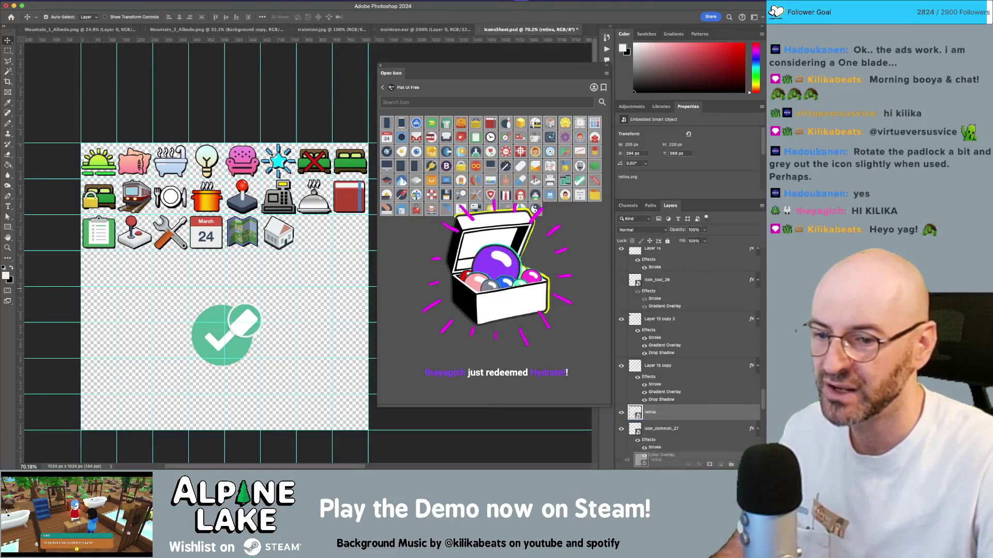
pyautogui.press('Delete')
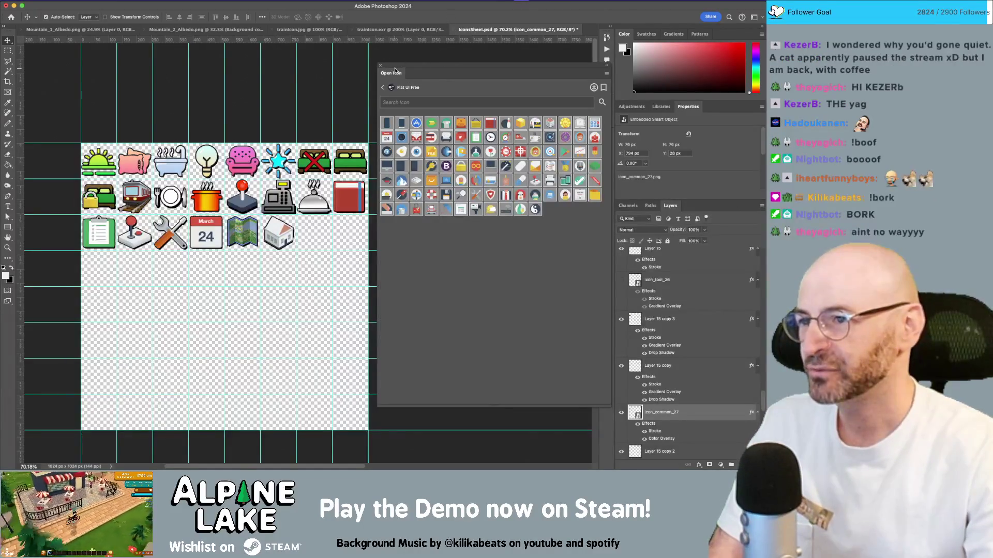
# Nudge the Open Icon browser slightly to the right and up
pyautogui.moveTo(377, 65); pyautogui.dragTo(401, 59)
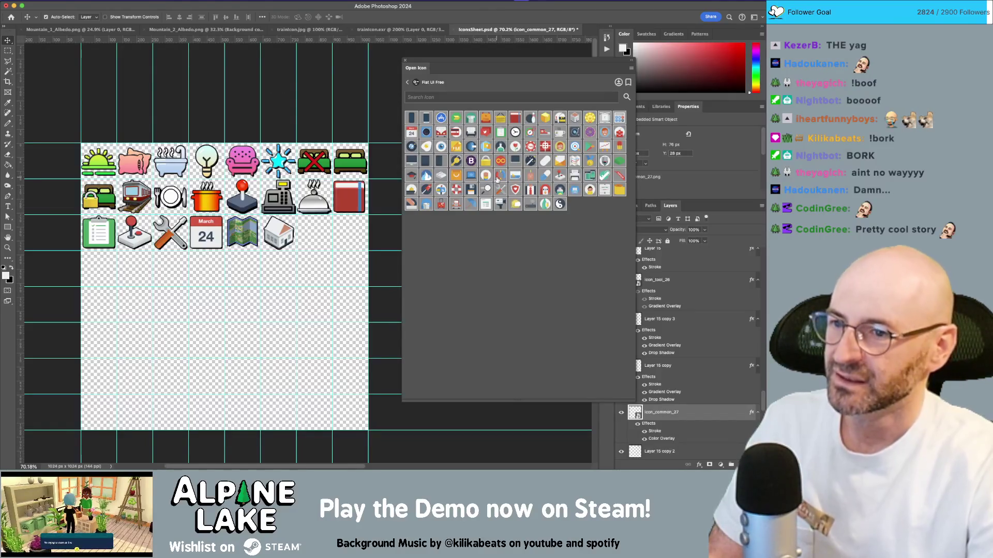
# Go back to all icon sets and search for 'people'
pyautogui.click(407, 82)
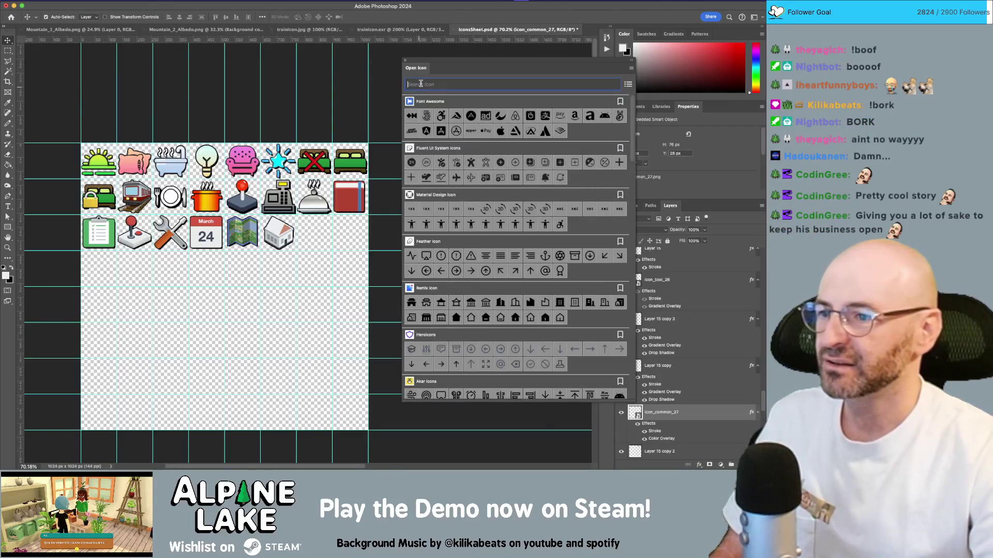
pyautogui.write('peopl')
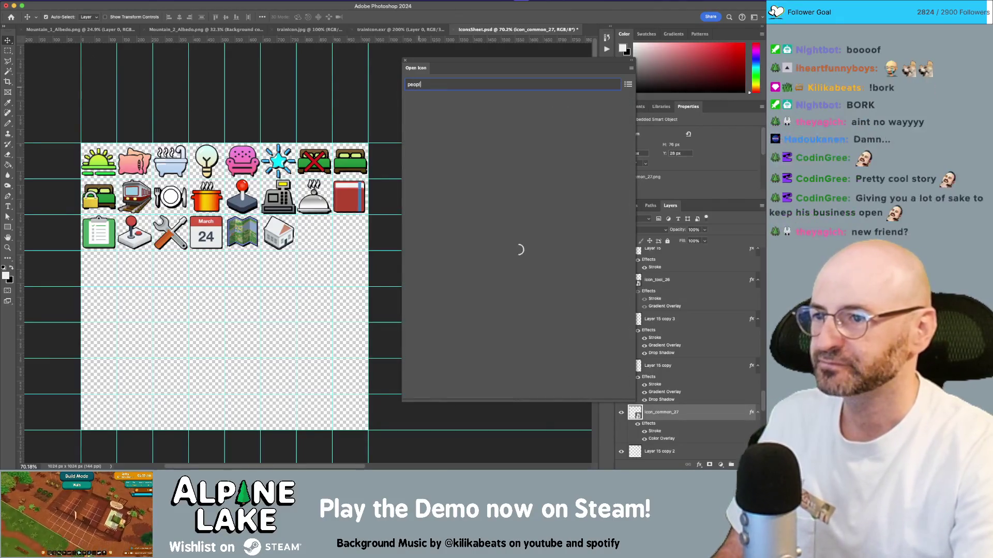
pyautogui.write('e')
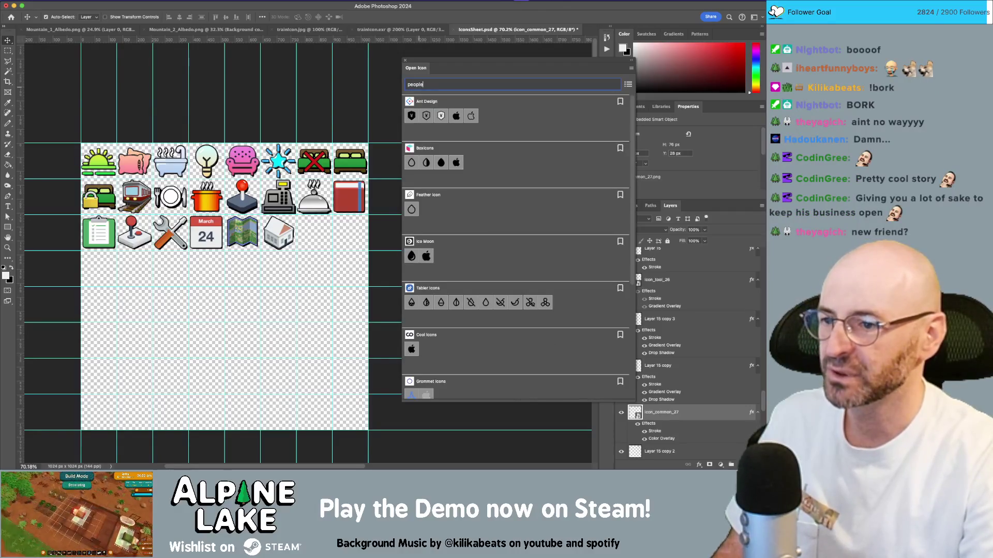
pyautogui.scroll(-3, 449, 199)
pyautogui.scroll(3, 449, 199)
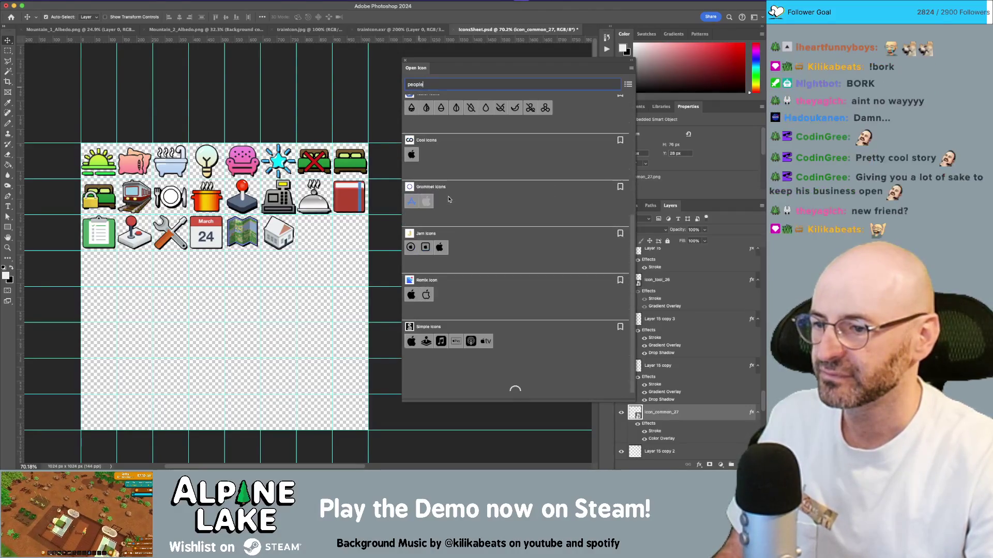
# Change the search to 'dude' and scroll through the matching icons
pyautogui.write('dude')
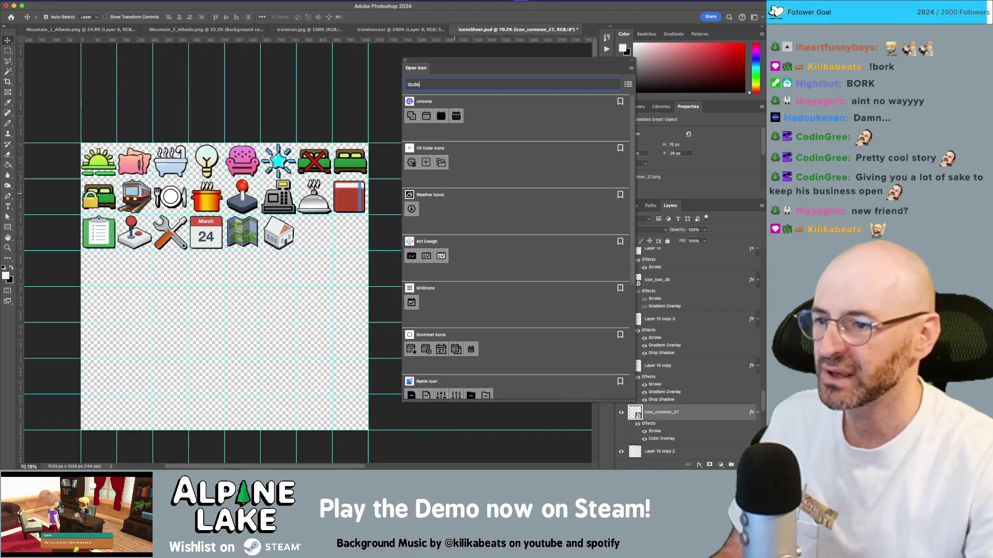
pyautogui.scroll(-8, 457, 177)
pyautogui.scroll(-10, 458, 177)
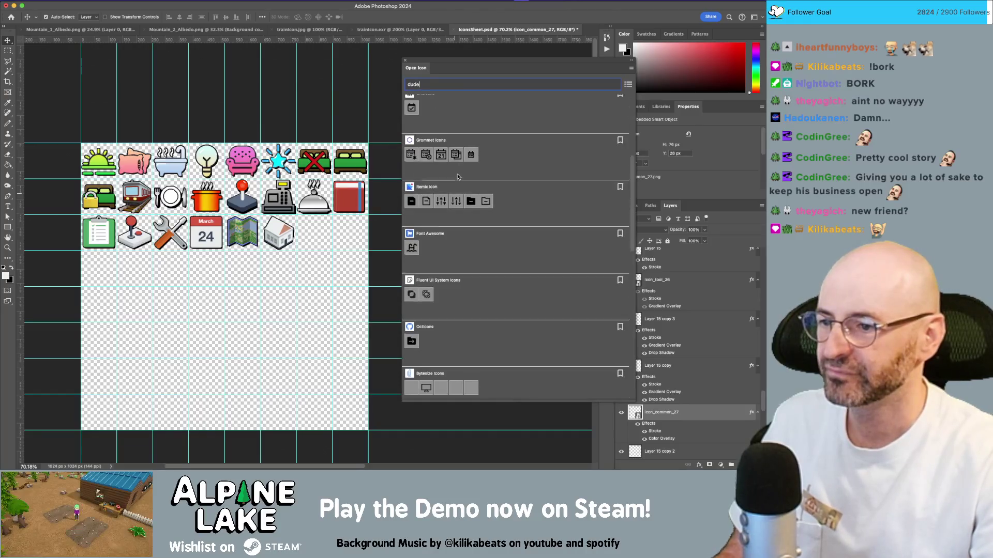
pyautogui.scroll(-9, 468, 239)
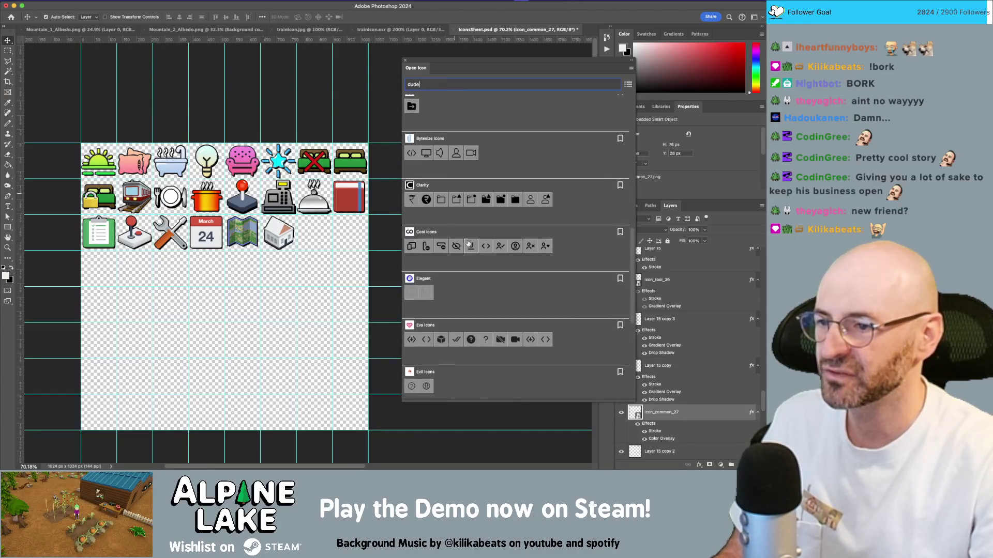
pyautogui.scroll(-2, 468, 243)
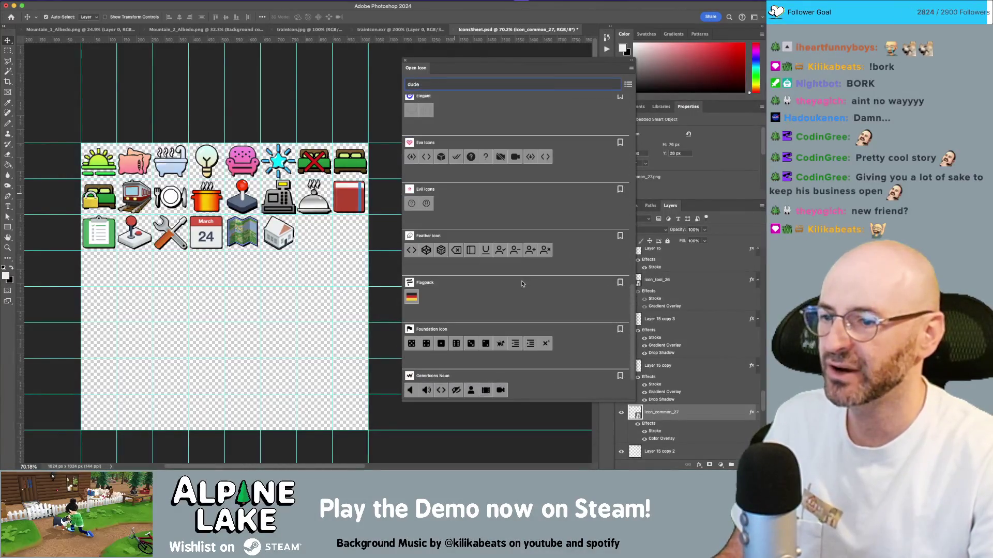
pyautogui.scroll(10, 500, 283)
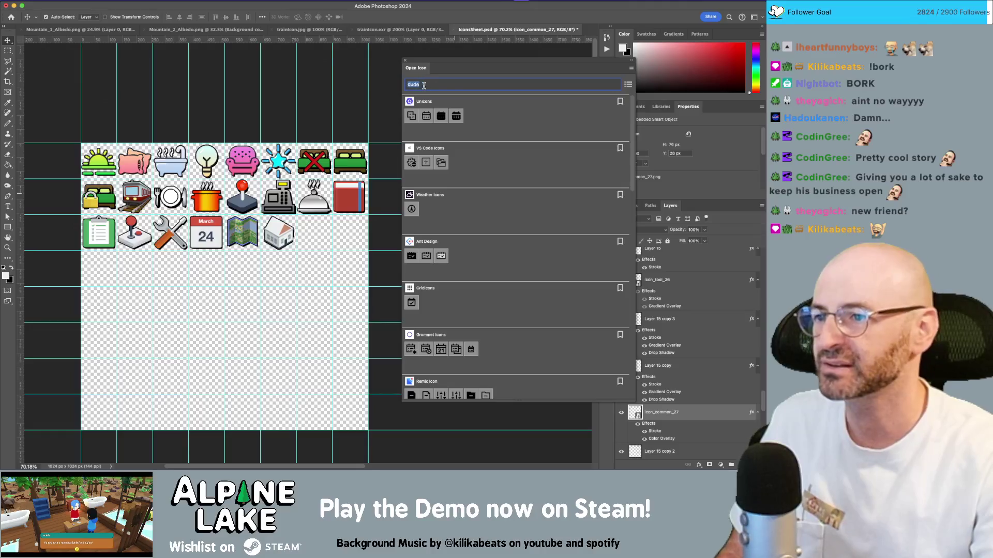
# Clear the search and look up 'people' again across all icon sets
pyautogui.press('BackSpace')
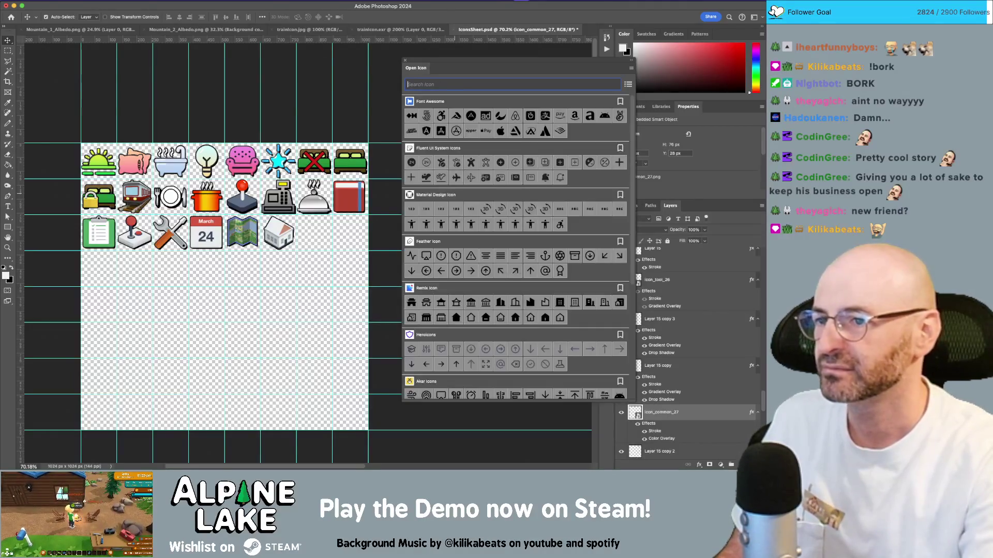
pyautogui.write('people')
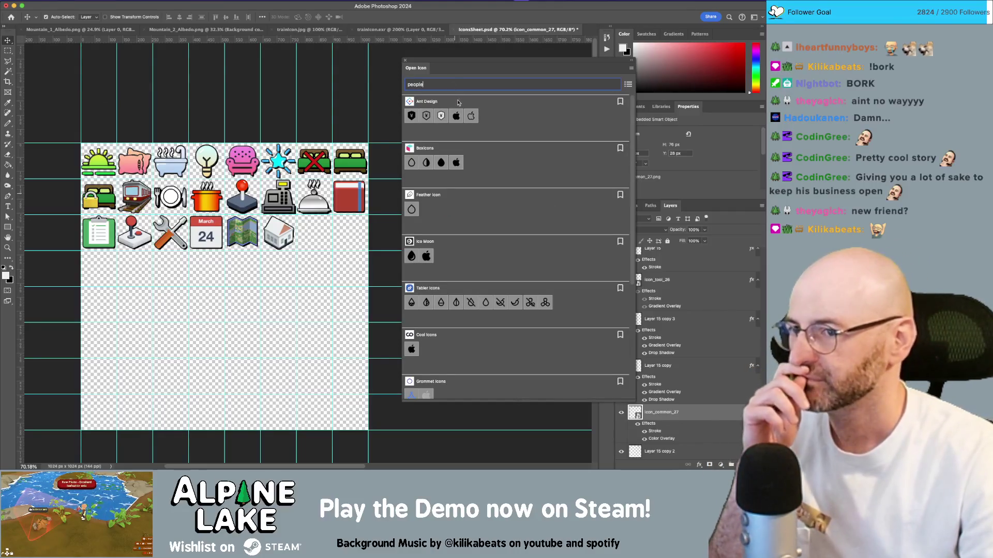
pyautogui.click(627, 85)
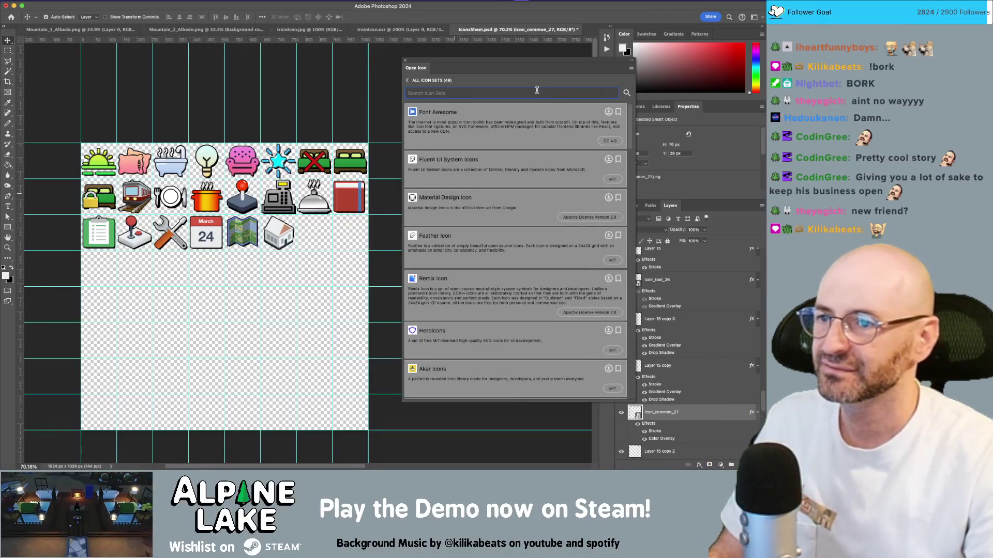
pyautogui.write('people')
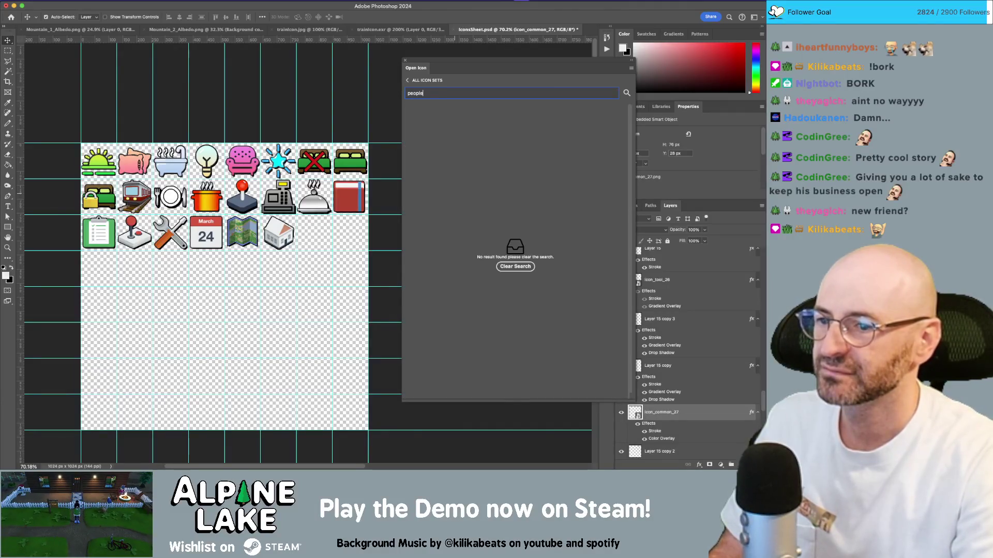
pyautogui.click(405, 81)
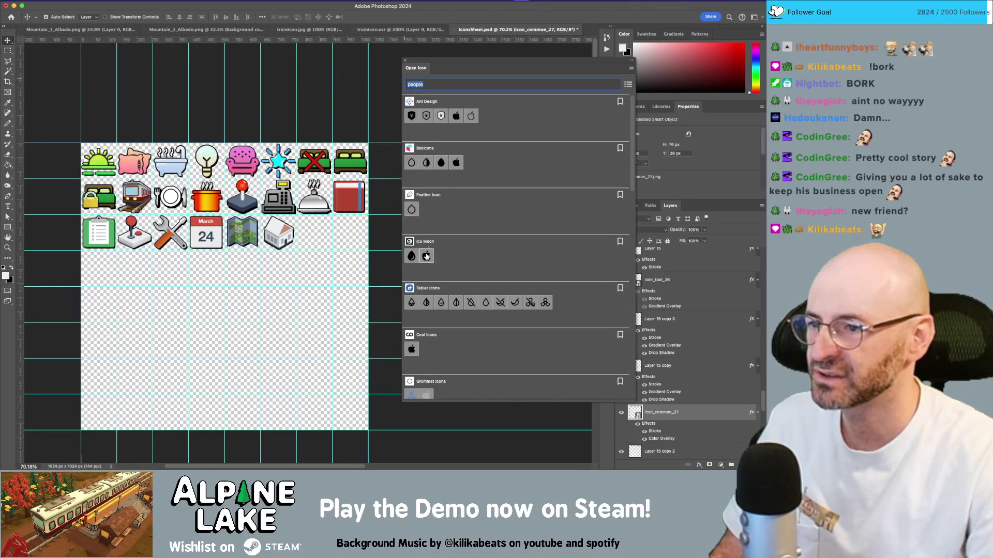
pyautogui.scroll(-10, 429, 253)
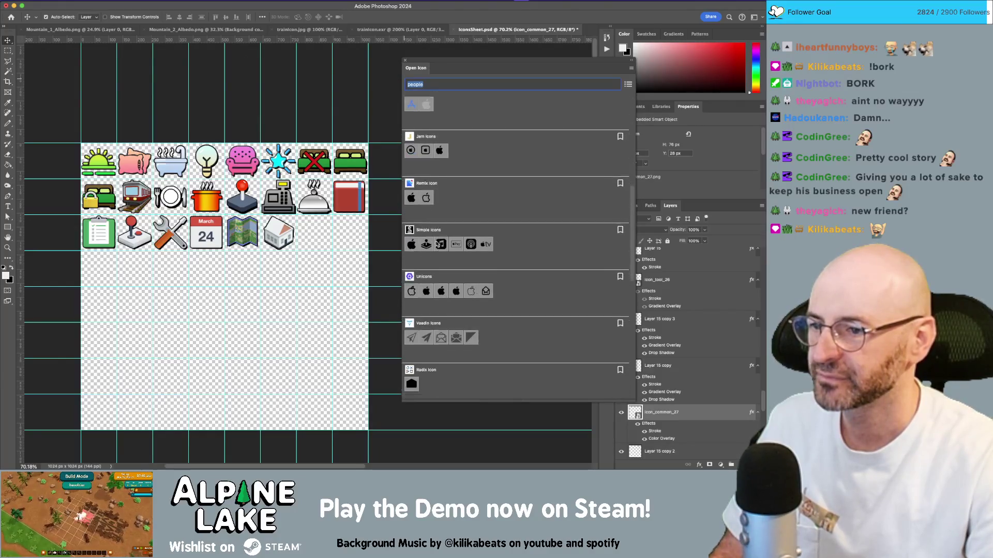
pyautogui.scroll(8, 439, 217)
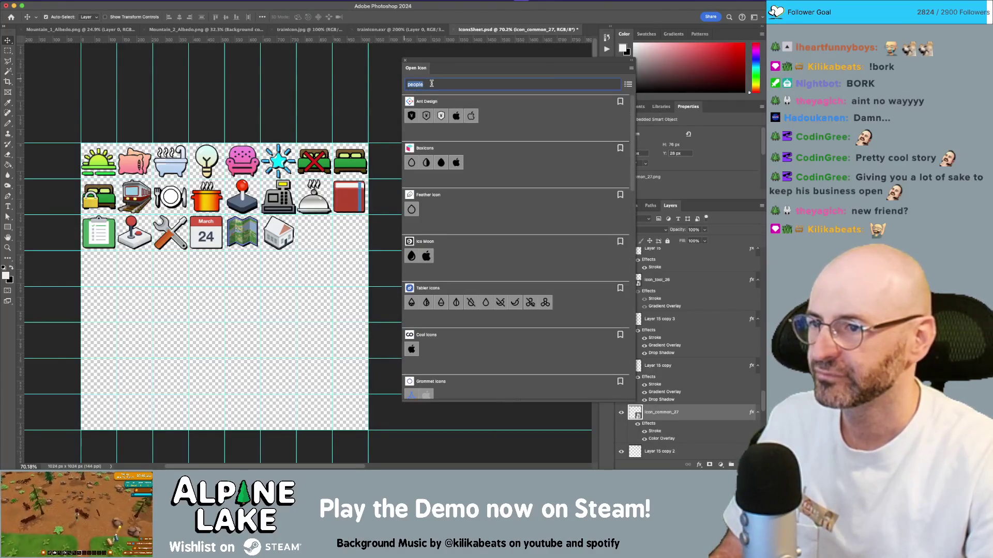
# Search for 'human' and scroll through the matching icon sets
pyautogui.write('human')
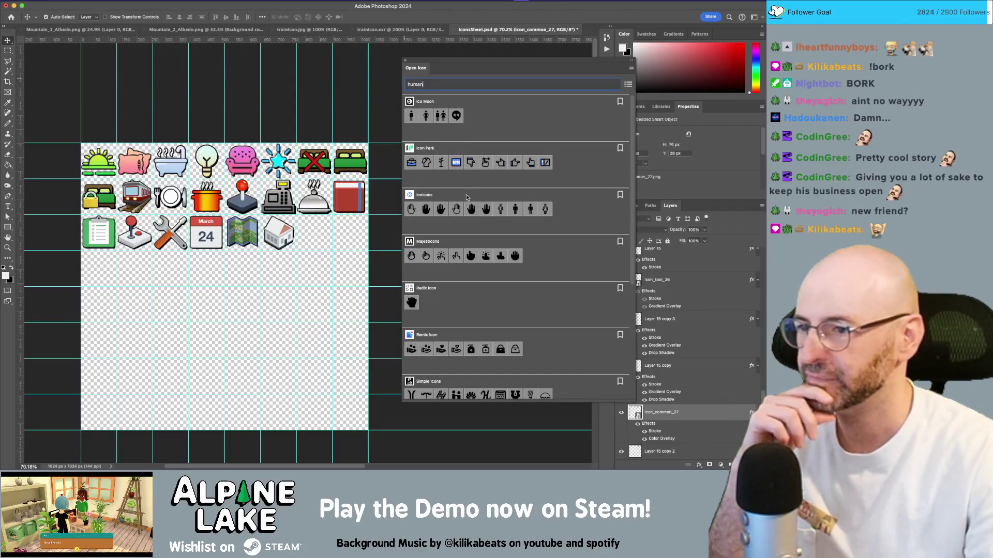
pyautogui.scroll(-3, 449, 217)
pyautogui.scroll(-10, 442, 227)
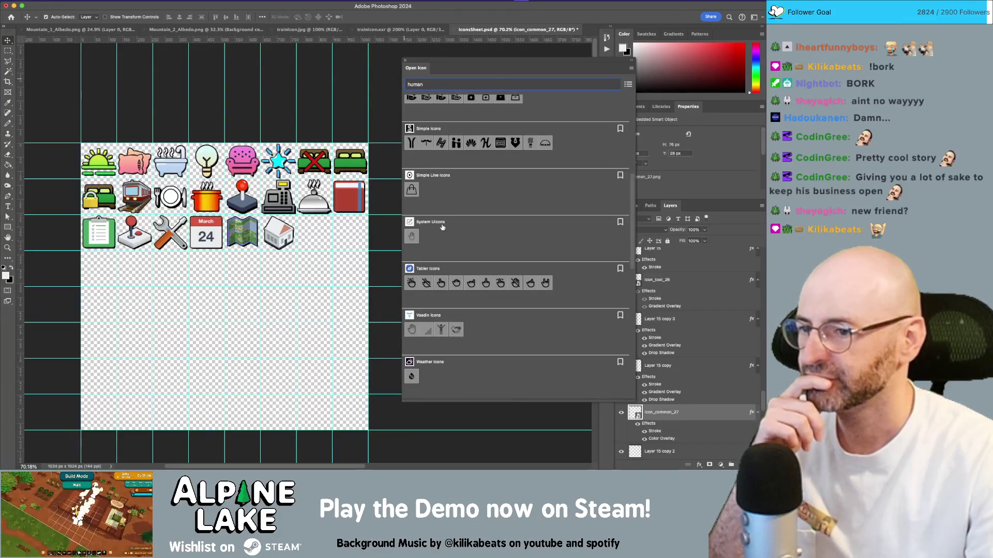
pyautogui.scroll(10, 486, 286)
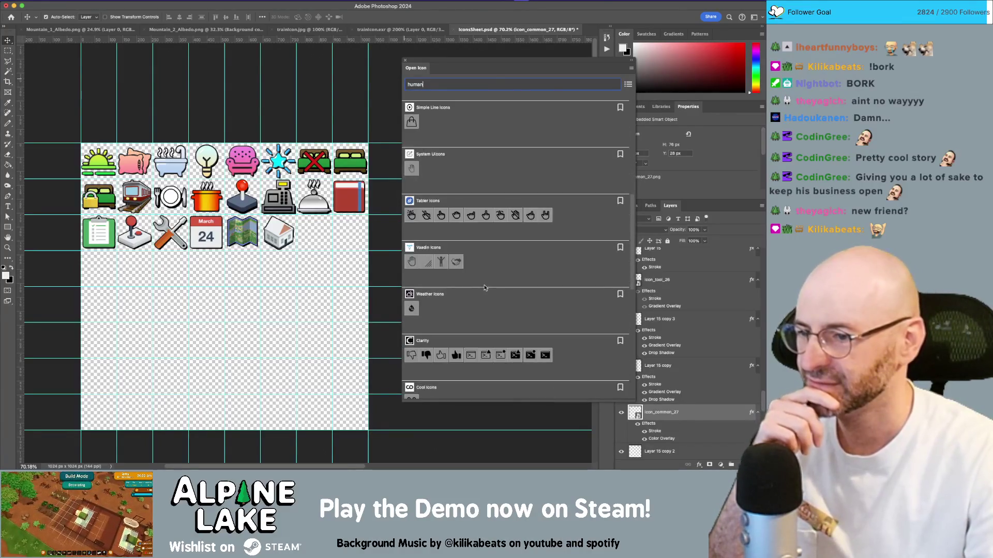
pyautogui.scroll(-5, 485, 287)
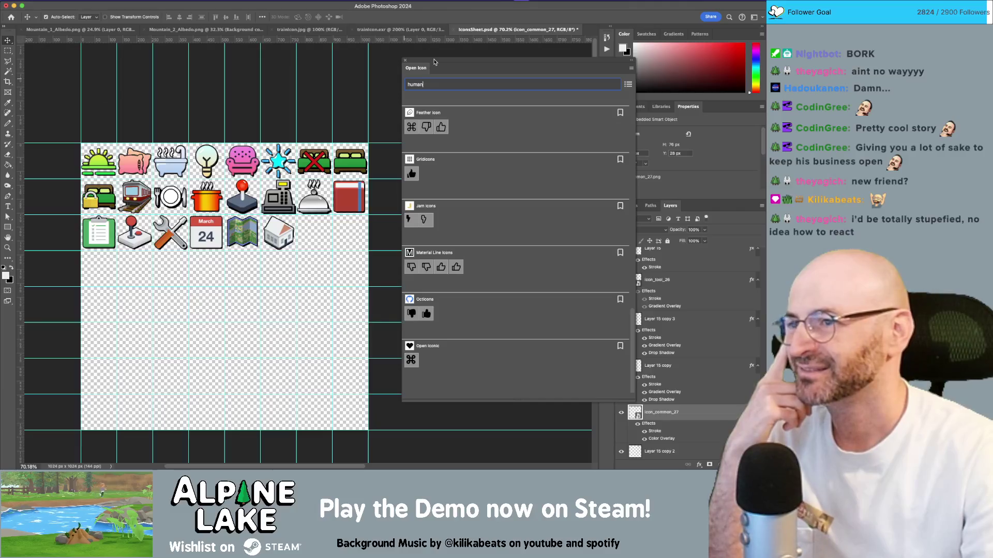
# Move the icon browser left, narrow it, and scroll further through the human results
pyautogui.moveTo(434, 62)
pyautogui.mouseDown()
pyautogui.moveTo(380, 63)
pyautogui.moveTo(388, 59)
pyautogui.mouseUp()
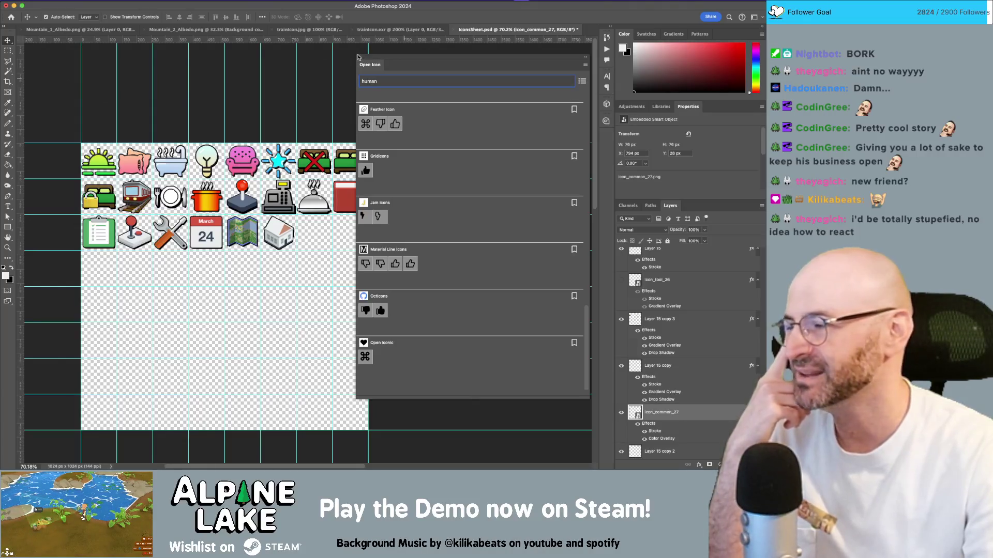
pyautogui.moveTo(355, 70); pyautogui.dragTo(381, 69)
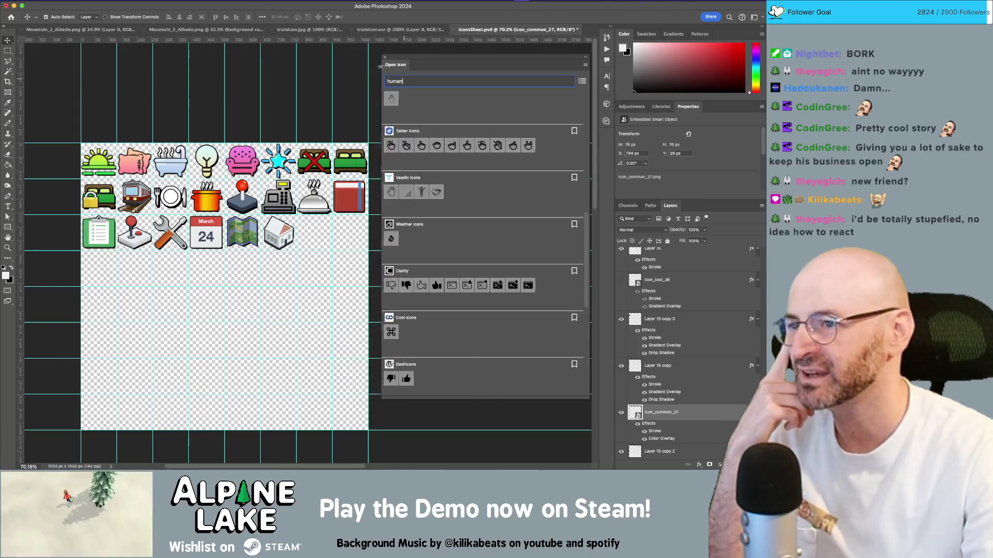
pyautogui.scroll(-10, 473, 213)
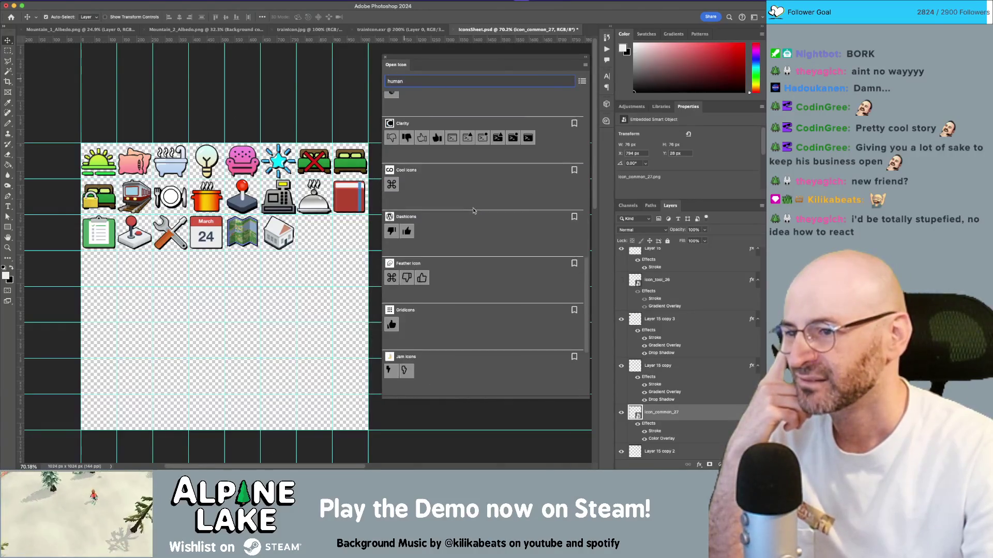
pyautogui.scroll(-10, 475, 209)
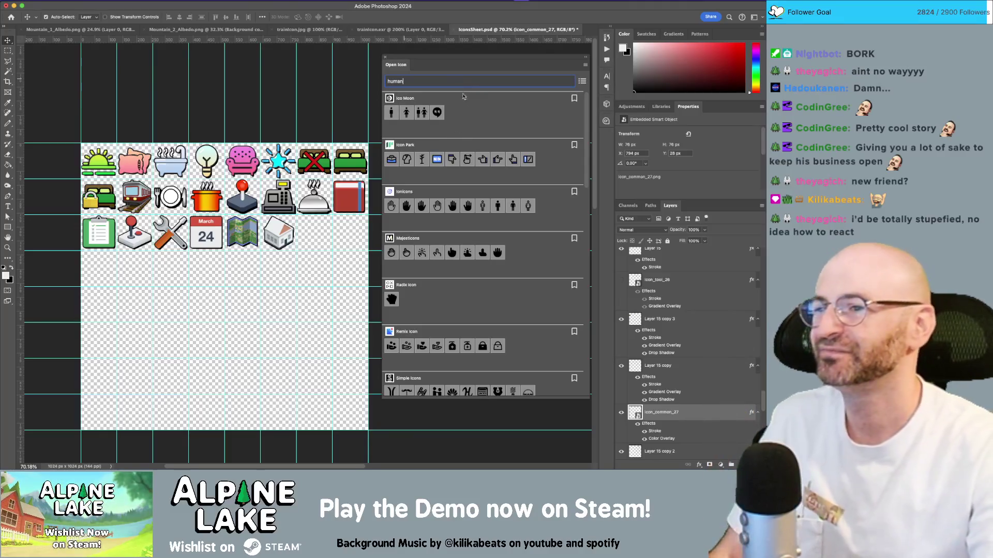
pyautogui.press('super+a')
# Replace the icon search with 'man'
pyautogui.write('g')
pyautogui.press('BackSpace')
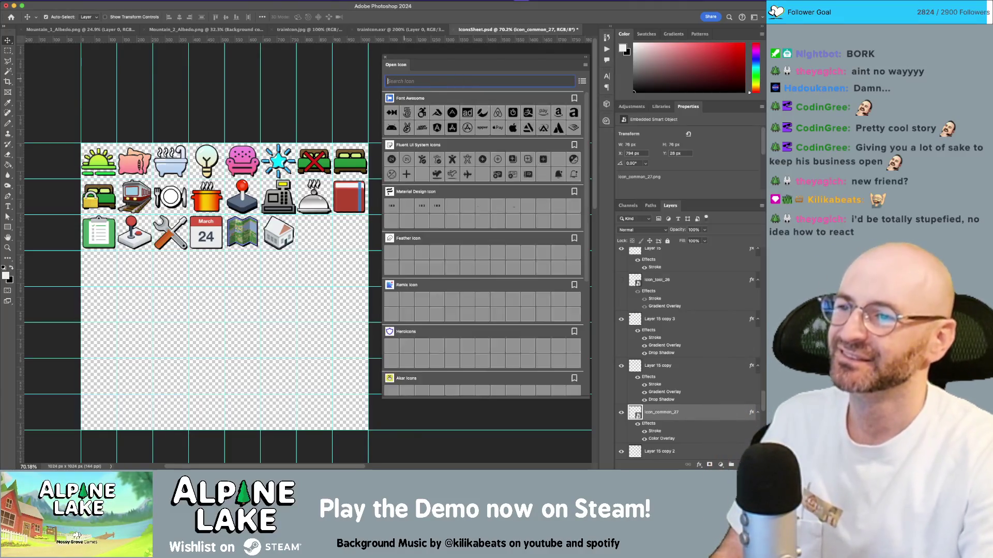
pyautogui.write('man')
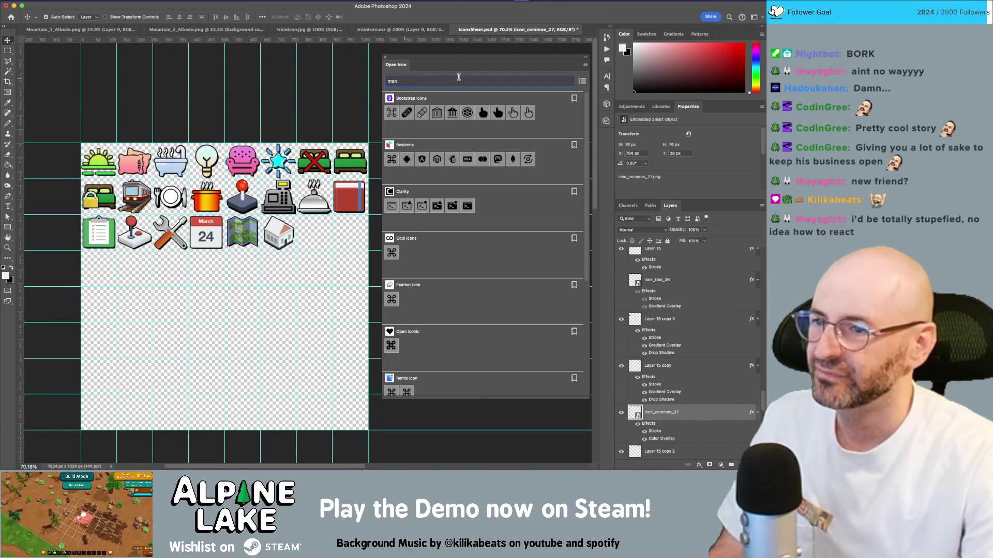
# Scroll through the man results, then close the icon browser
pyautogui.scroll(-4, 481, 210)
pyautogui.scroll(-6, 481, 210)
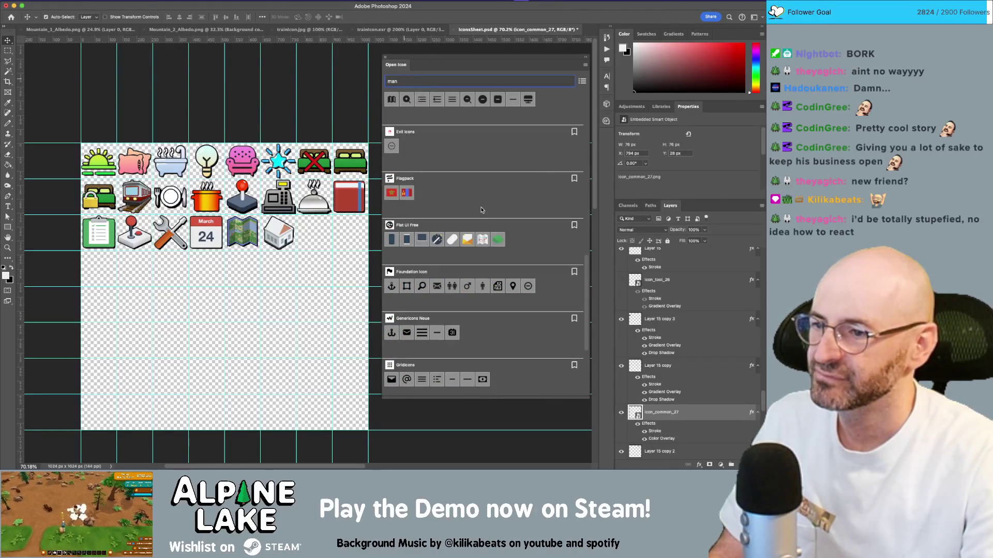
pyautogui.scroll(-1, 480, 209)
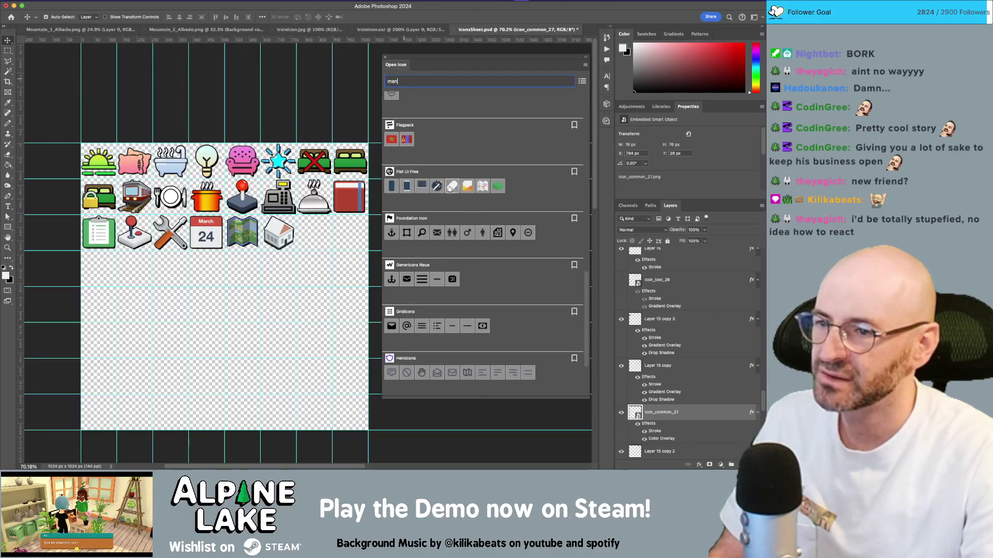
pyautogui.scroll(-2, 421, 188)
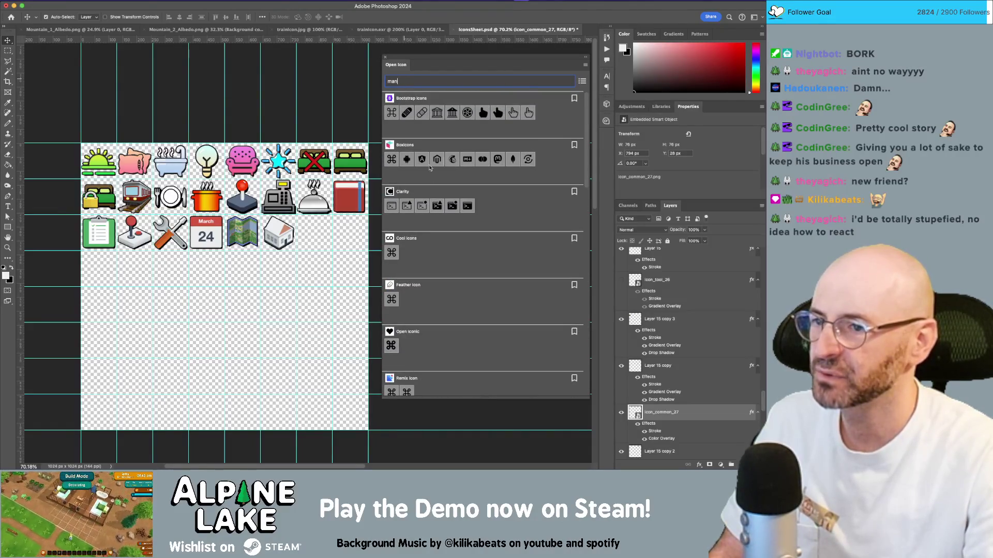
pyautogui.click(385, 59)
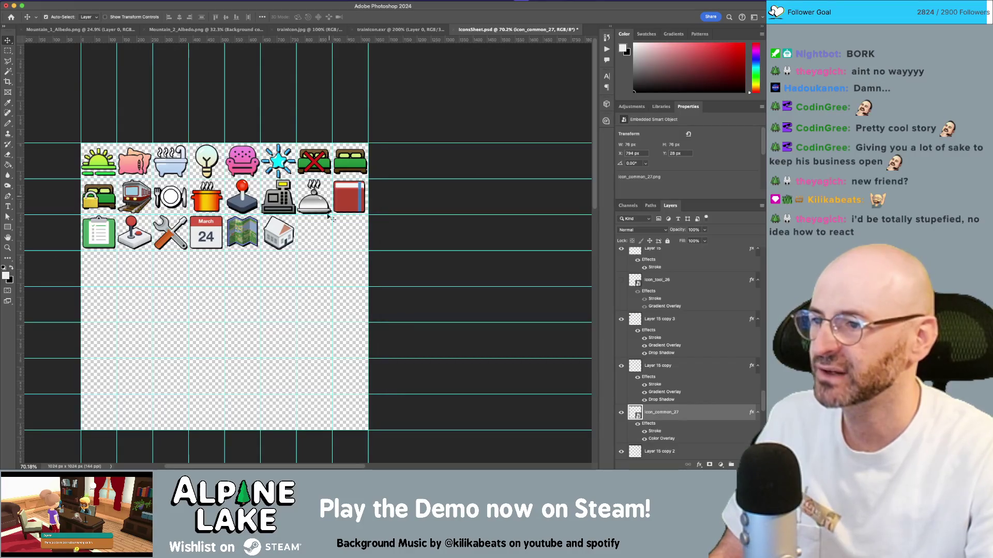
pyautogui.click(279, 265)
pyautogui.hscroll(-2, 251, 256)
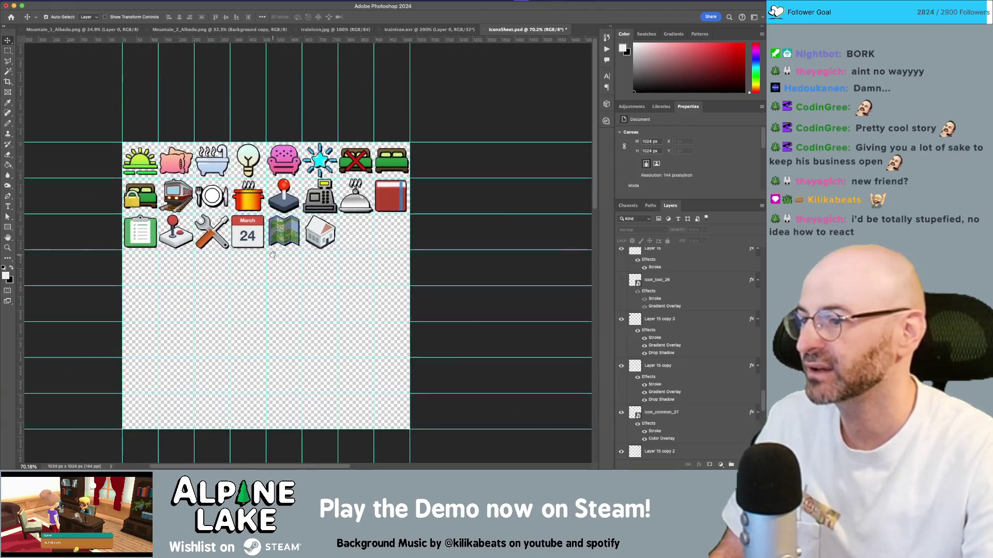
pyautogui.press('super+s')
pyautogui.press('z')
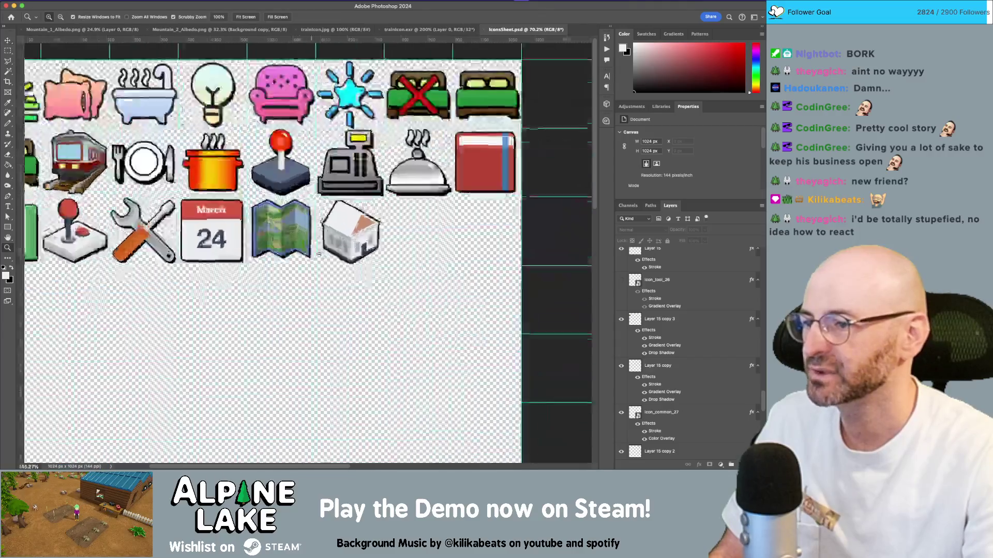
pyautogui.moveTo(287, 234)
pyautogui.mouseDown()
pyautogui.moveTo(312, 237)
pyautogui.moveTo(276, 230)
pyautogui.moveTo(273, 249)
pyautogui.moveTo(333, 243)
pyautogui.mouseUp()
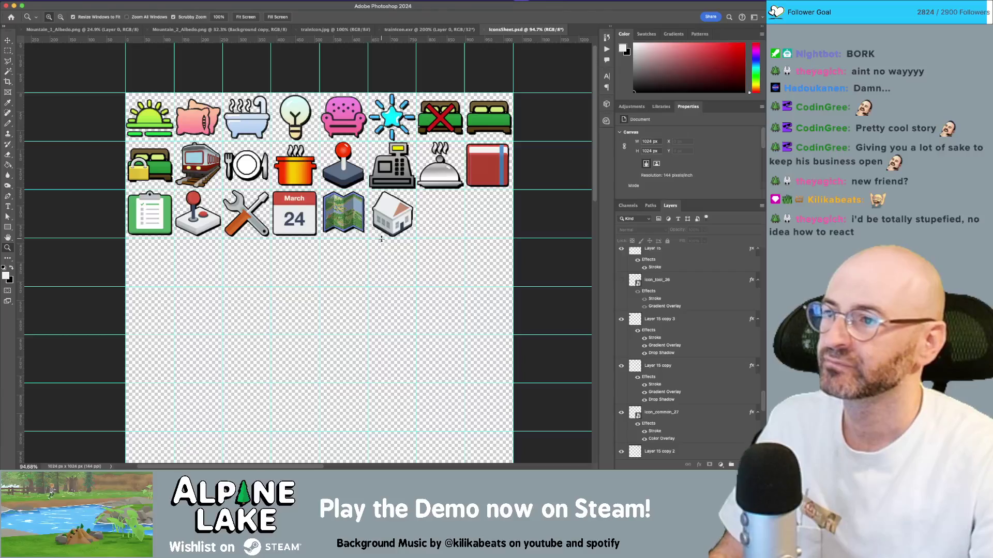
pyautogui.press('super+Tab')
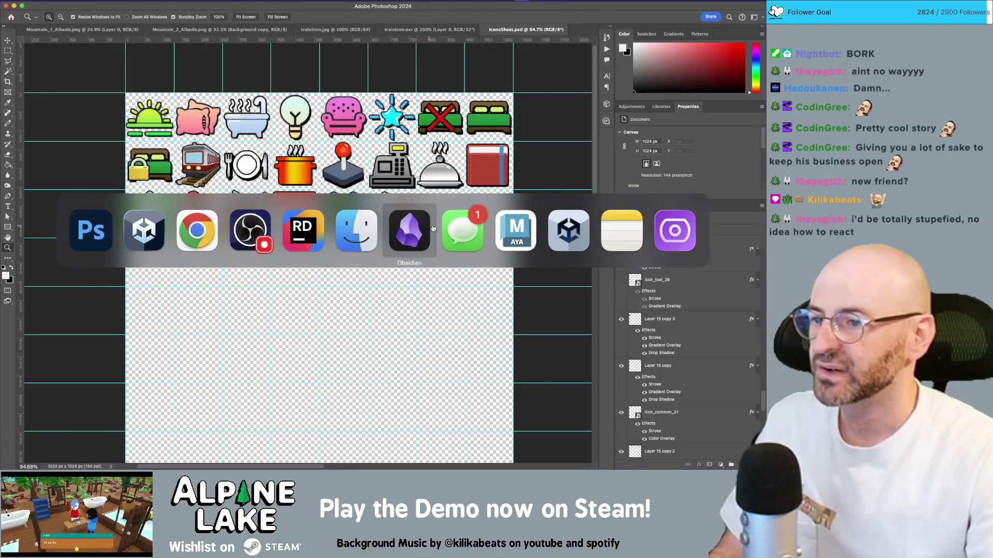
pyautogui.press('Escape')
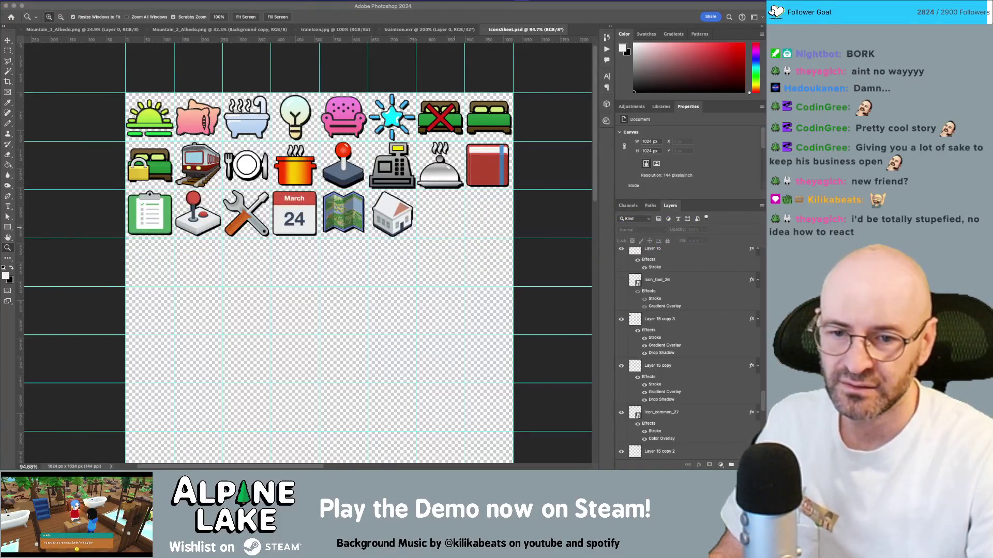